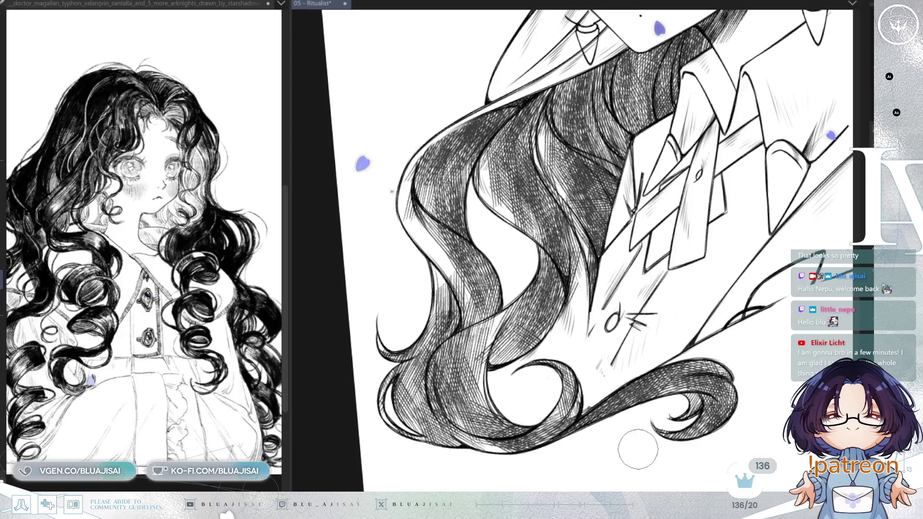
Darken the cross-hatching across the whole wavy hair and erase one patch lighter for contrast
scroll(644, 461, down, 1)
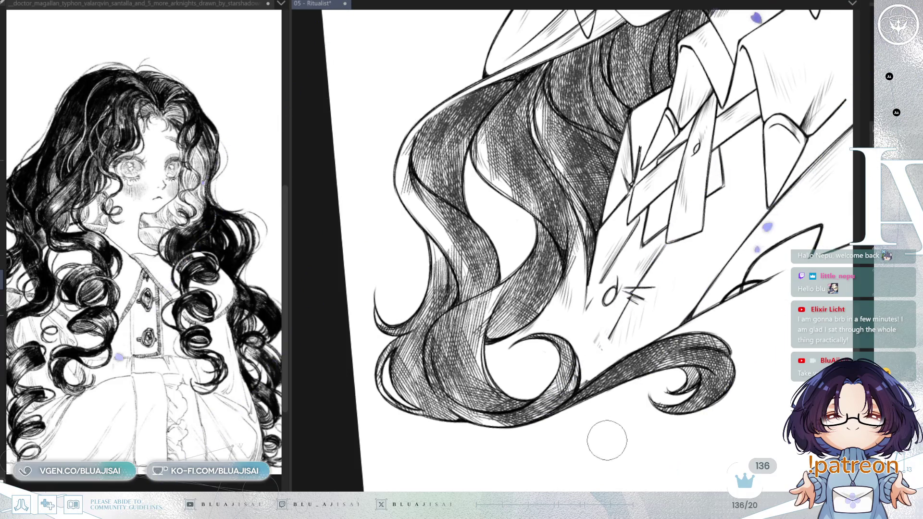
drag(748, 205, 720, 275)
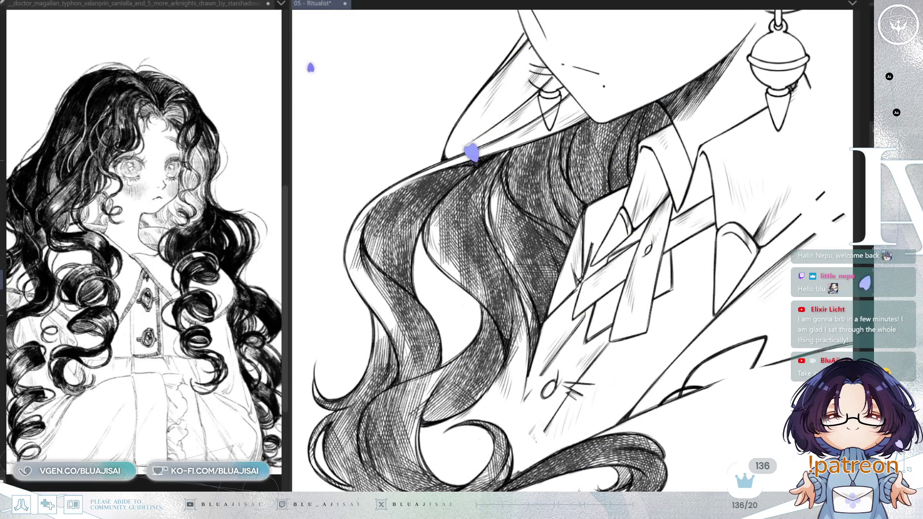
key(ctrl+z)
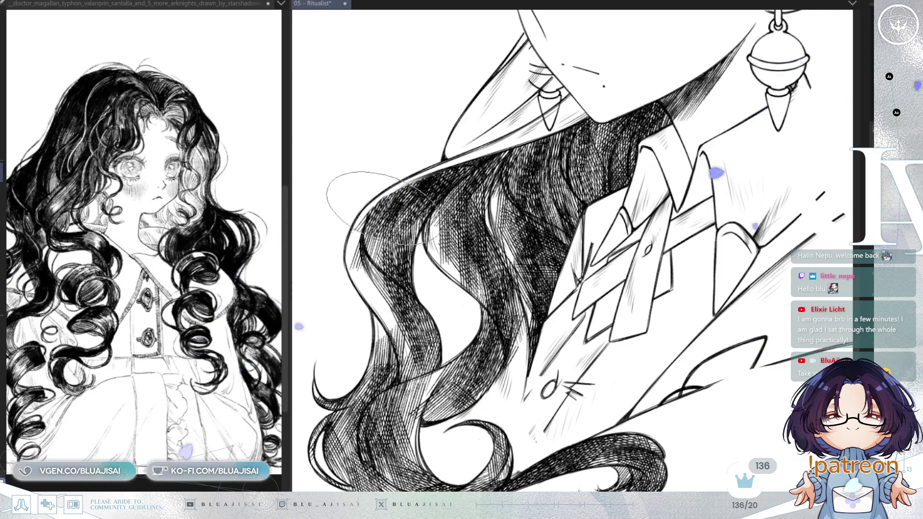
mouse_move(382, 208)
mouse_down()
mouse_move(370, 226)
mouse_move(426, 267)
mouse_up()
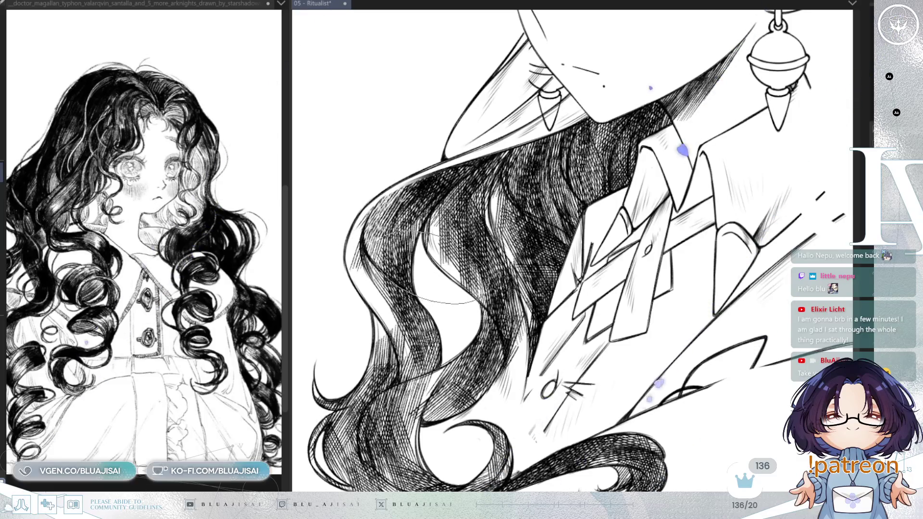
drag(493, 262, 526, 249)
Erase lighter highlight streaks through the dark hair hatching, including the lower hair
scroll(510, 415, down, 2)
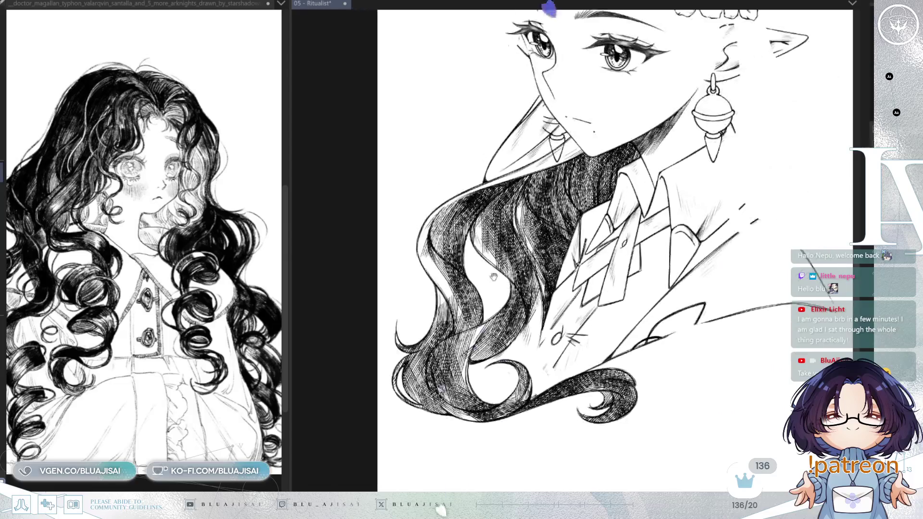
drag(555, 47, 515, 72)
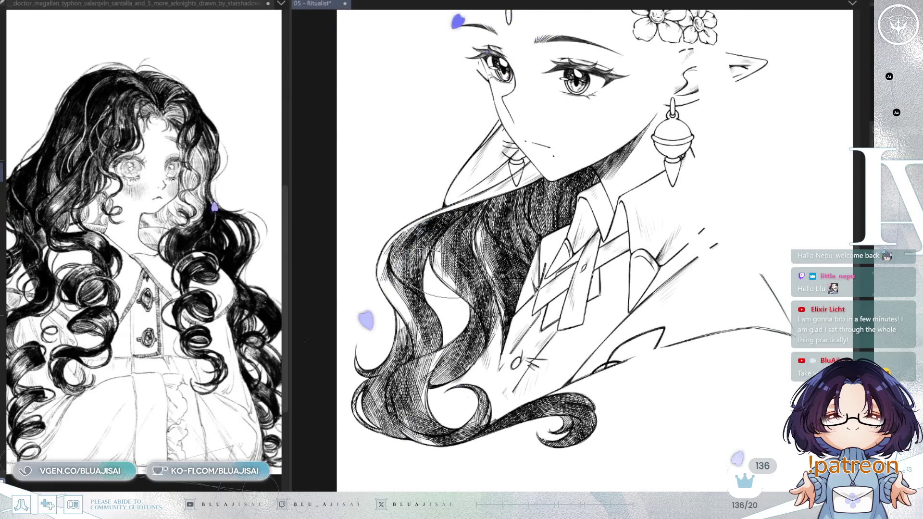
mouse_move(373, 283)
mouse_down()
mouse_move(418, 322)
mouse_move(440, 327)
mouse_move(433, 336)
mouse_up()
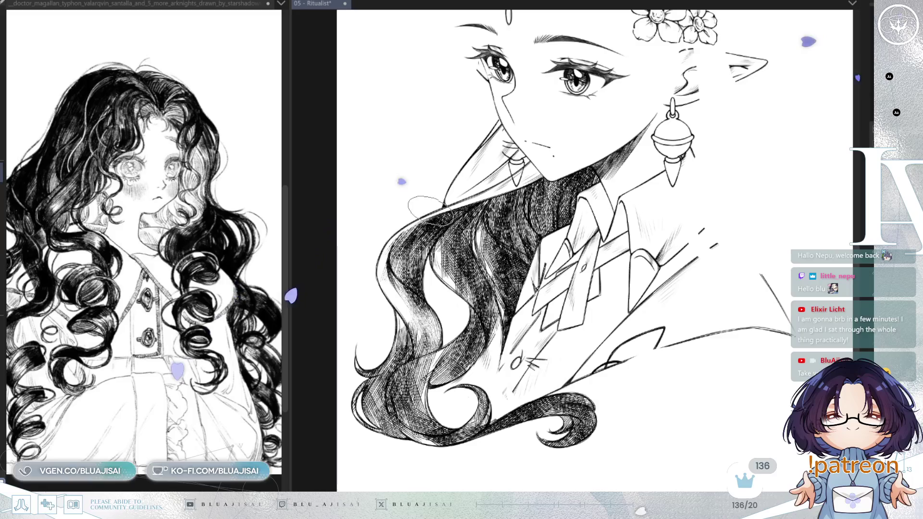
mouse_move(473, 238)
mouse_down()
mouse_move(450, 247)
mouse_move(451, 257)
mouse_move(480, 279)
mouse_move(509, 262)
mouse_move(503, 320)
mouse_up()
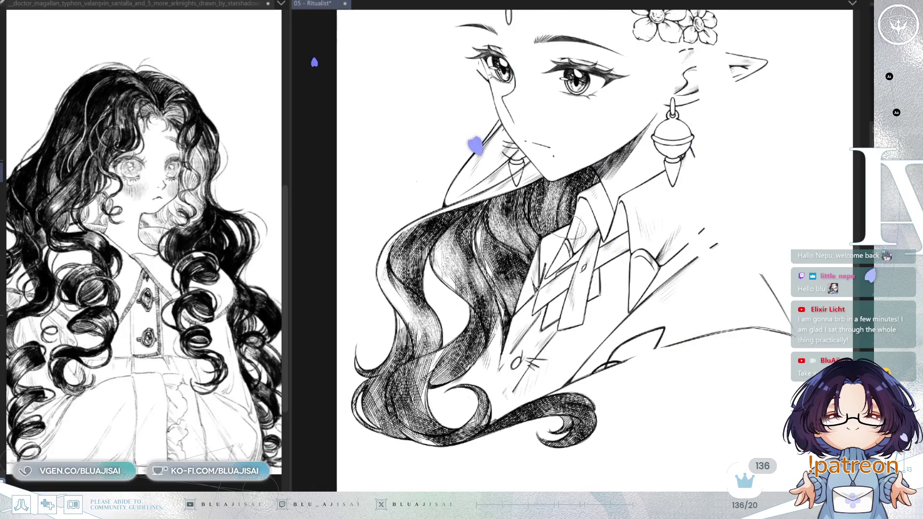
mouse_move(399, 380)
mouse_down()
mouse_move(416, 408)
mouse_move(370, 396)
mouse_move(378, 406)
mouse_up()
Erase the faint stray lines above the hair curl and lighten strokes in the lower hair
drag(576, 240, 586, 231)
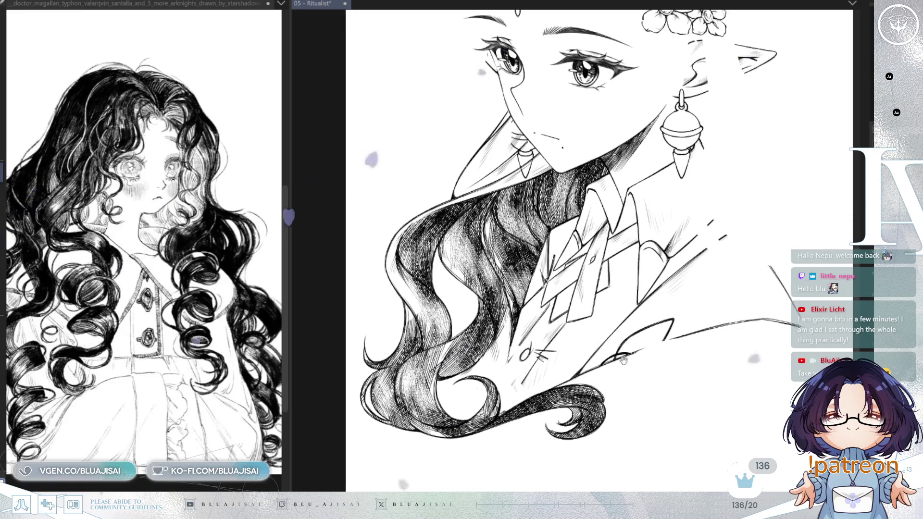
mouse_move(586, 395)
mouse_down()
mouse_move(601, 409)
mouse_move(567, 390)
mouse_move(485, 409)
mouse_move(495, 389)
mouse_up()
drag(586, 290, 592, 334)
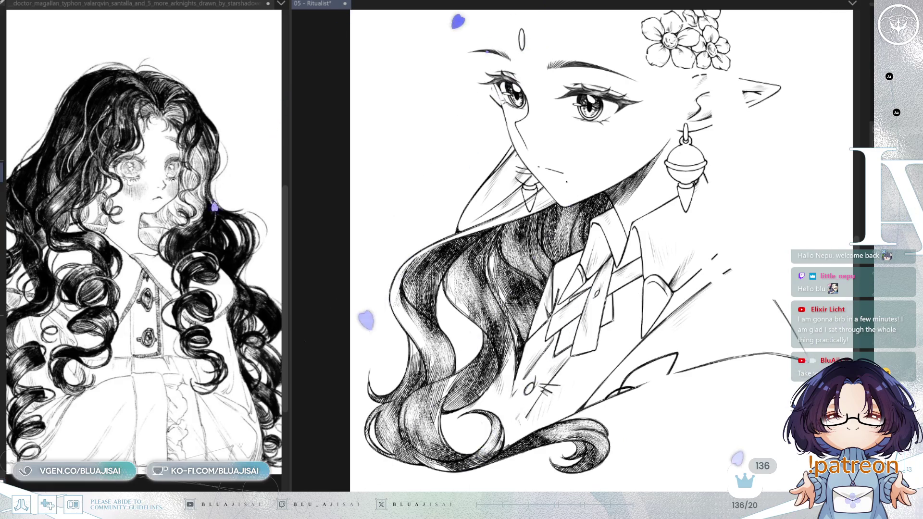
scroll(462, 322, up, 2)
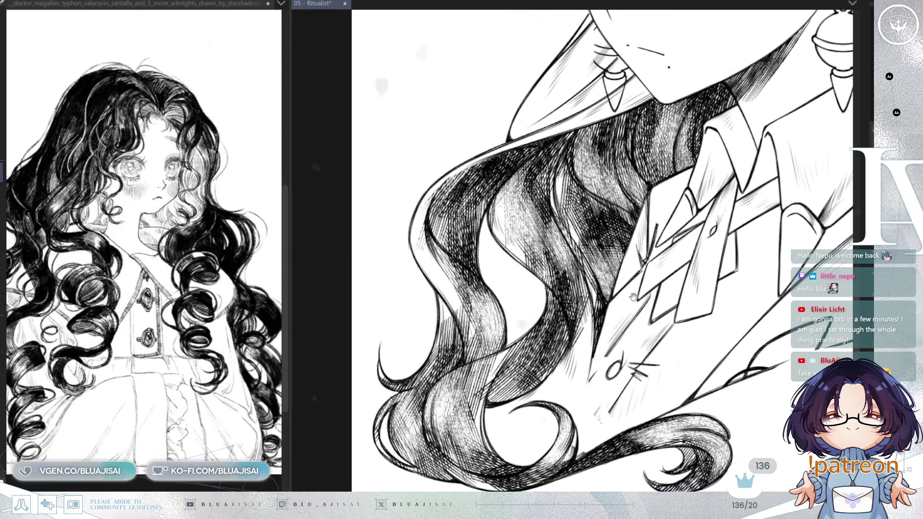
drag(633, 297, 611, 353)
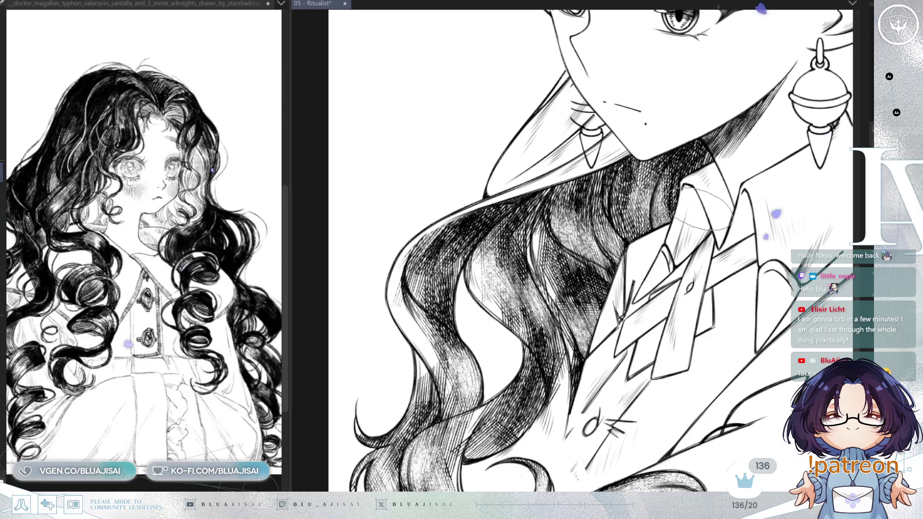
scroll(701, 212, down, 5)
scroll(625, 289, up, 2)
scroll(608, 308, up, 1)
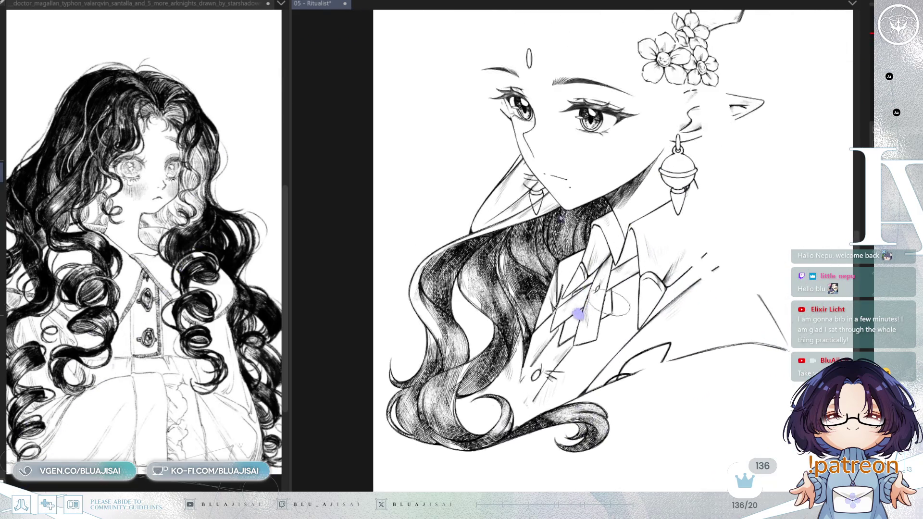
scroll(609, 302, up, 1)
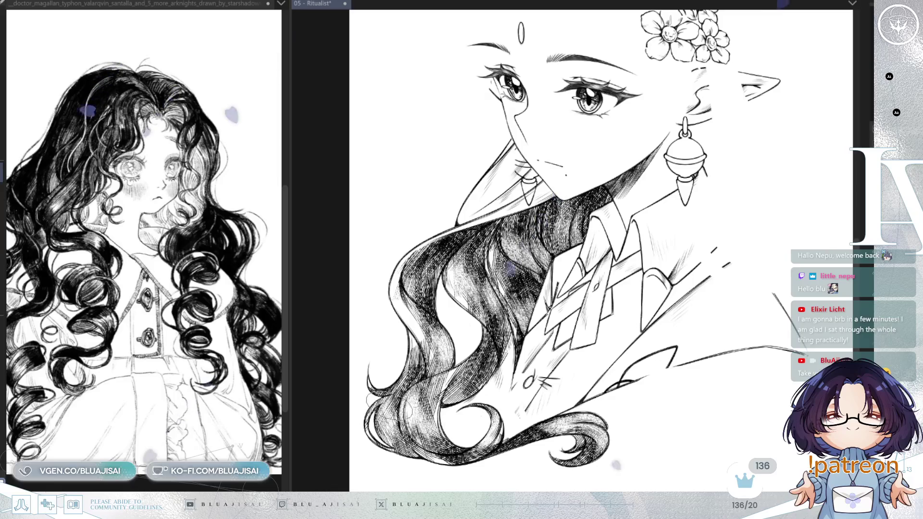
scroll(721, 242, down, 2)
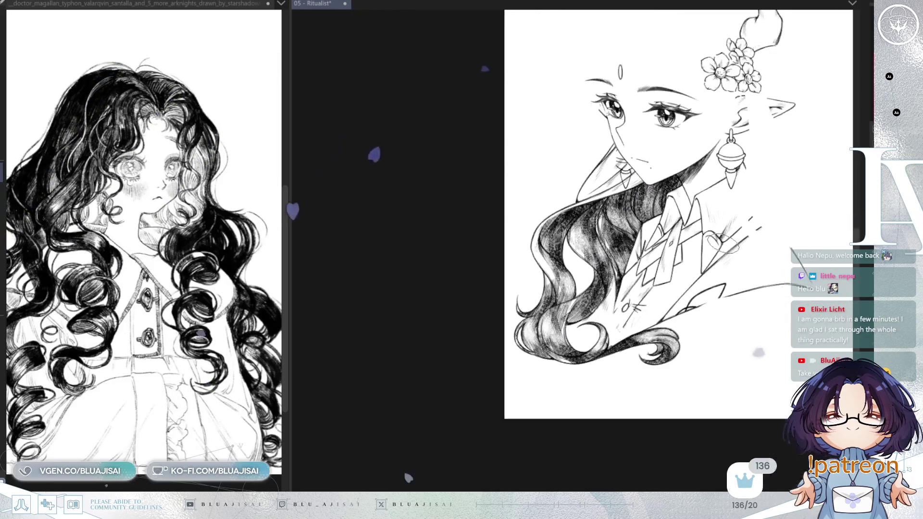
Fit the drawing to the window, zoom in on the face, and rotate the view about 20° clockwise
key(ctrl+0)
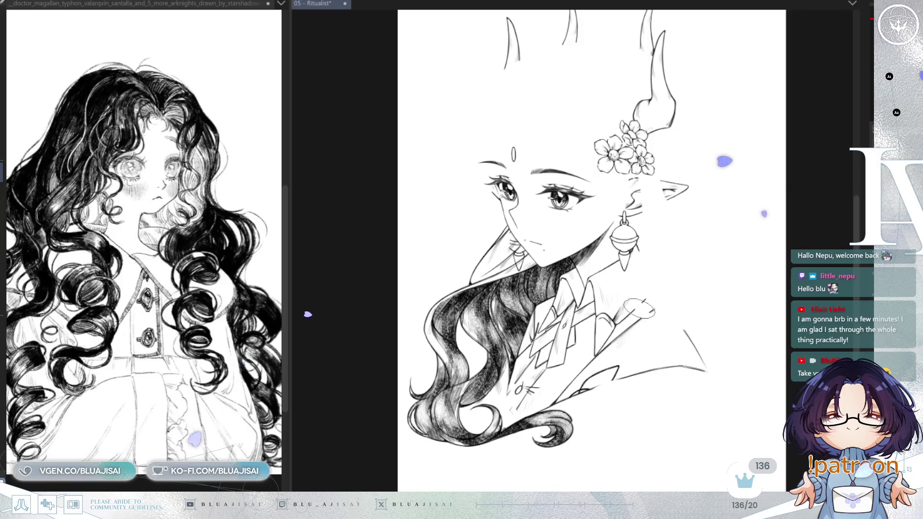
drag(639, 307, 671, 274)
scroll(660, 301, up, 3)
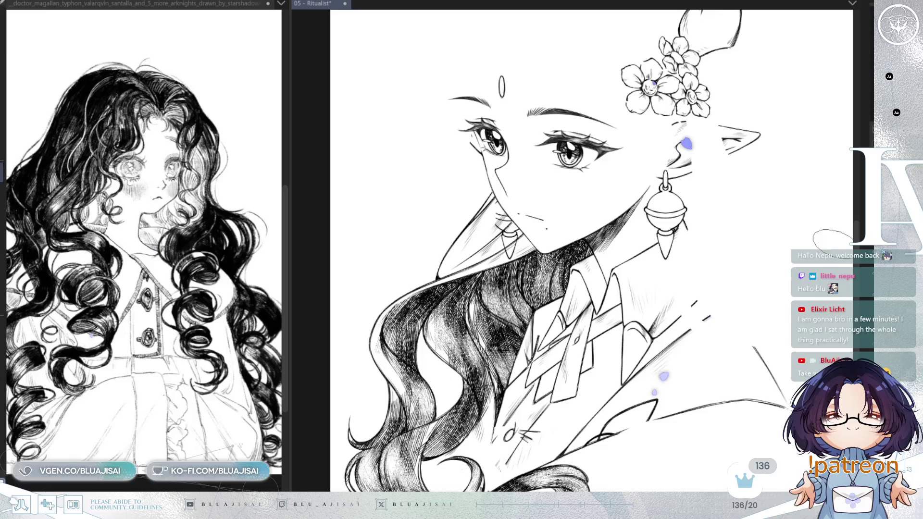
drag(757, 298, 764, 345)
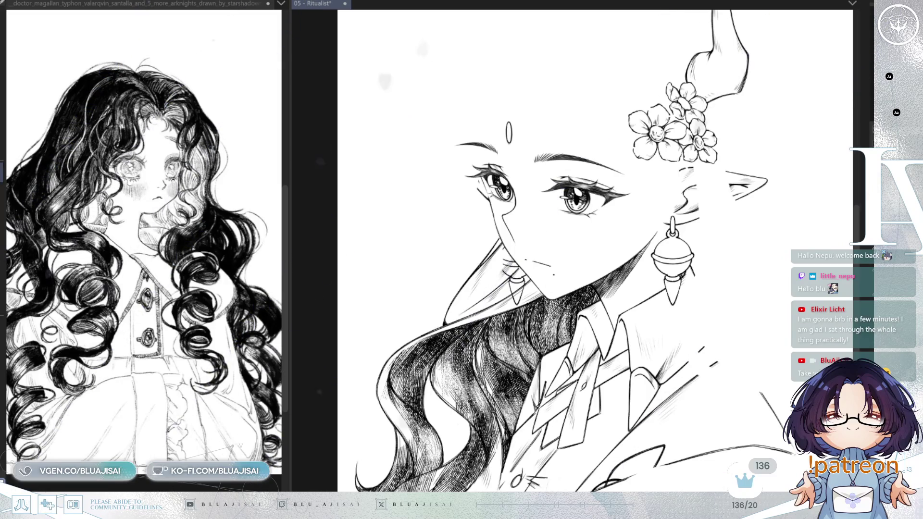
scroll(572, 250, up, 3)
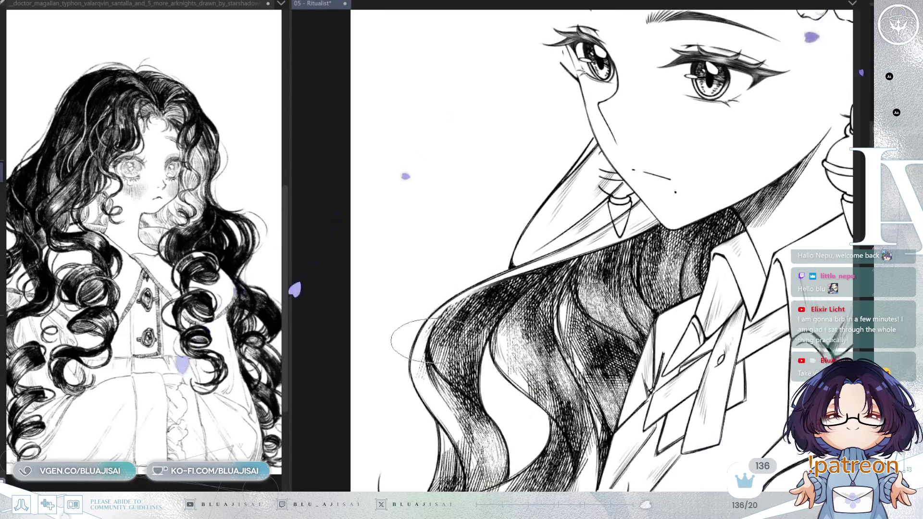
drag(480, 336, 409, 290)
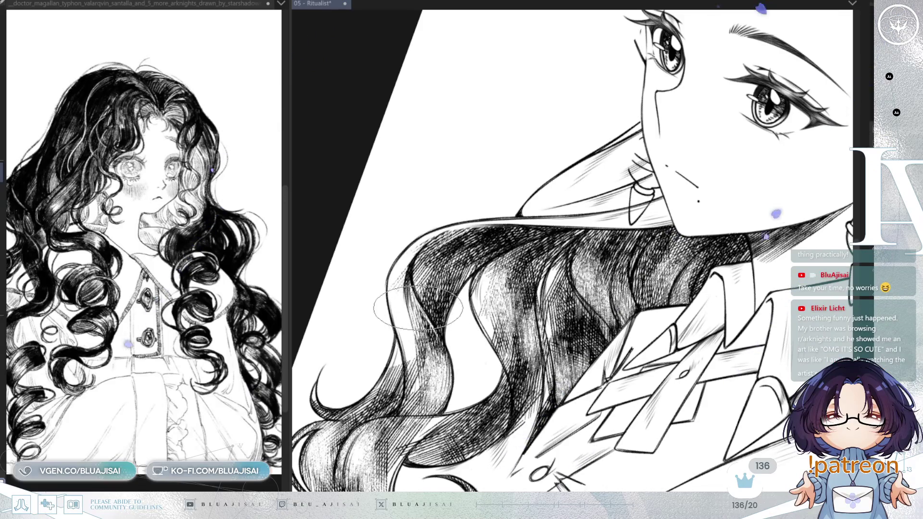
Hatch the lower hair along the collar, mirroring and rotating the view to check the strokes
key(h)
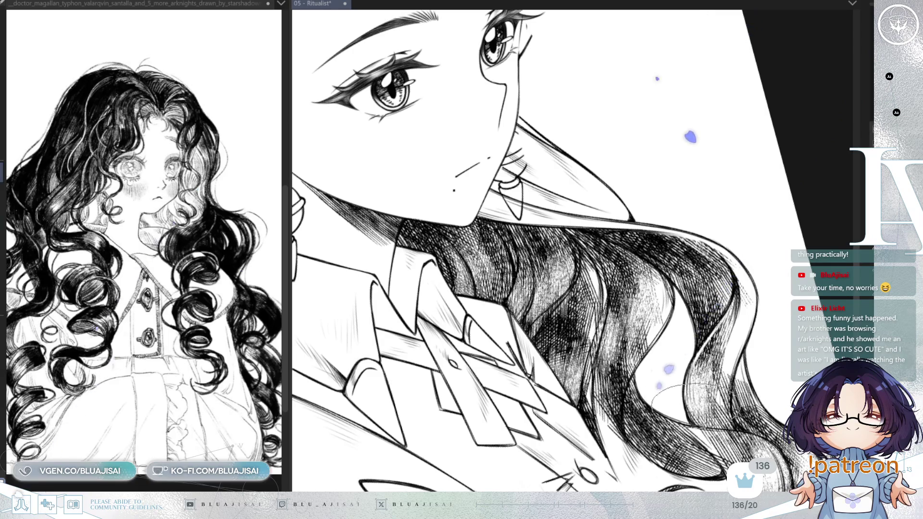
key(minus)
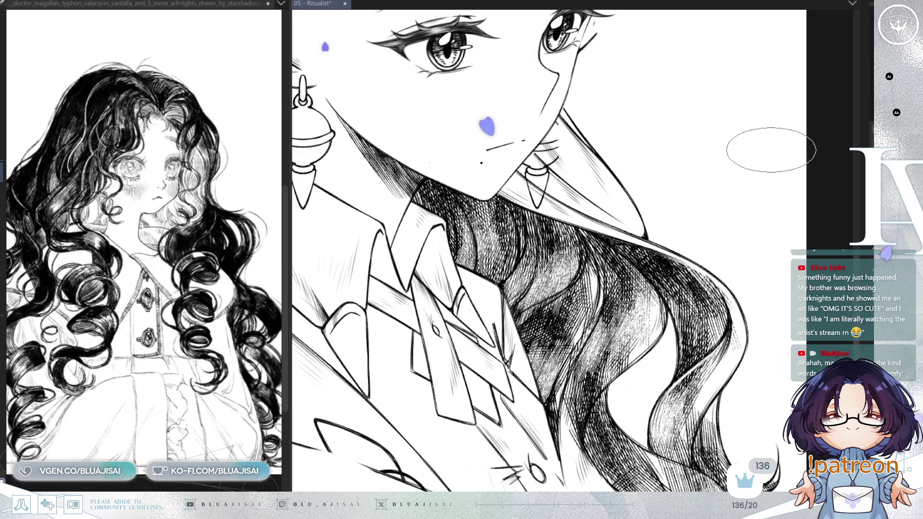
key(m)
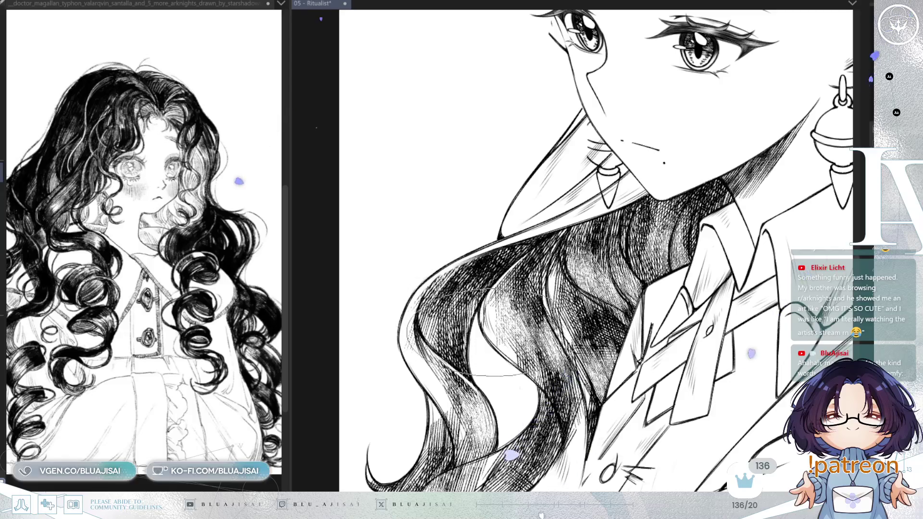
key(asciicircum)
key(asciicircum)
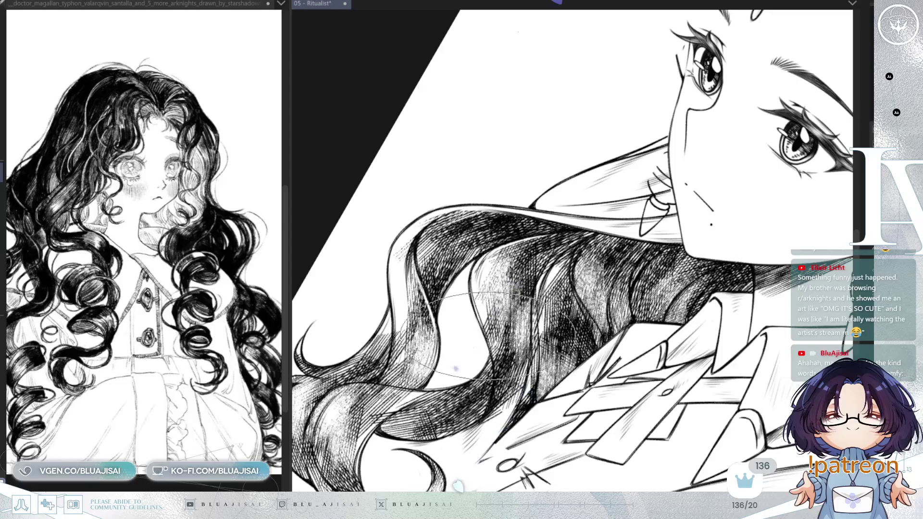
Rotate the view counter-clockwise and toggle the hair outlines off and on to check the hatching
key(minus)
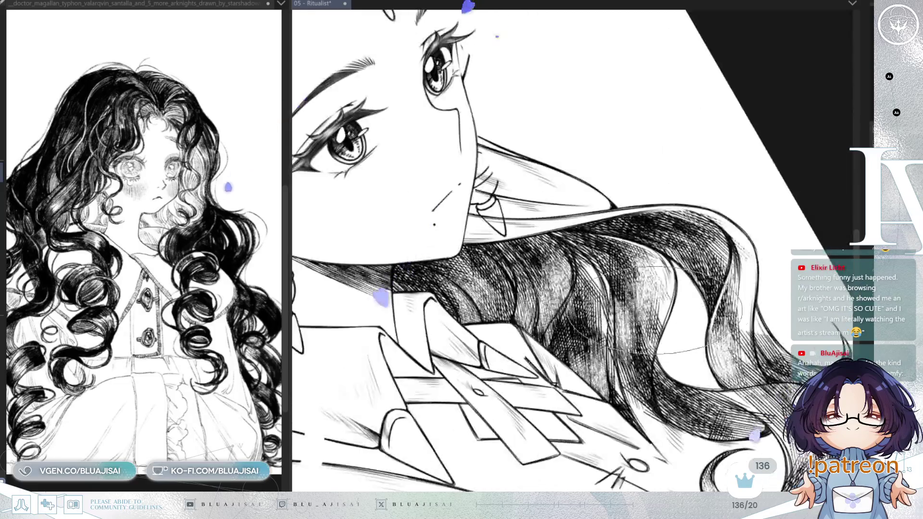
key(minus)
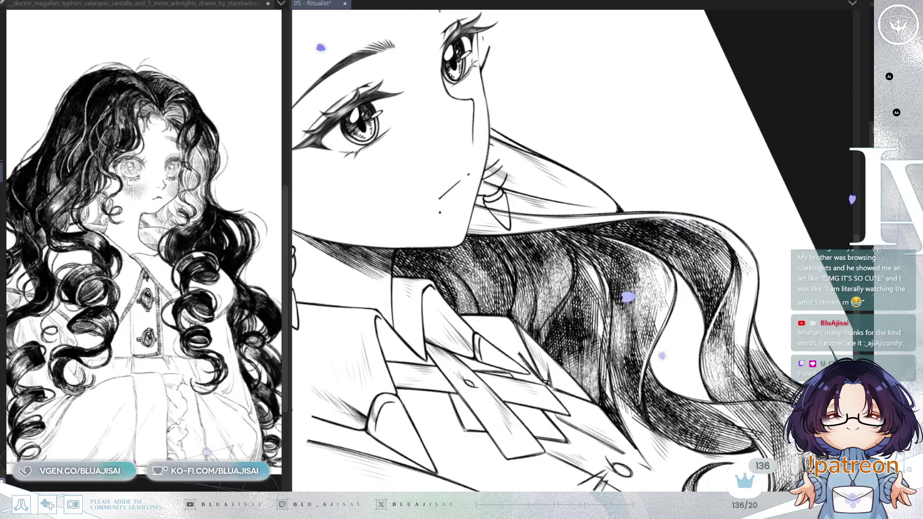
key(ctrl+z)
key(ctrl+y)
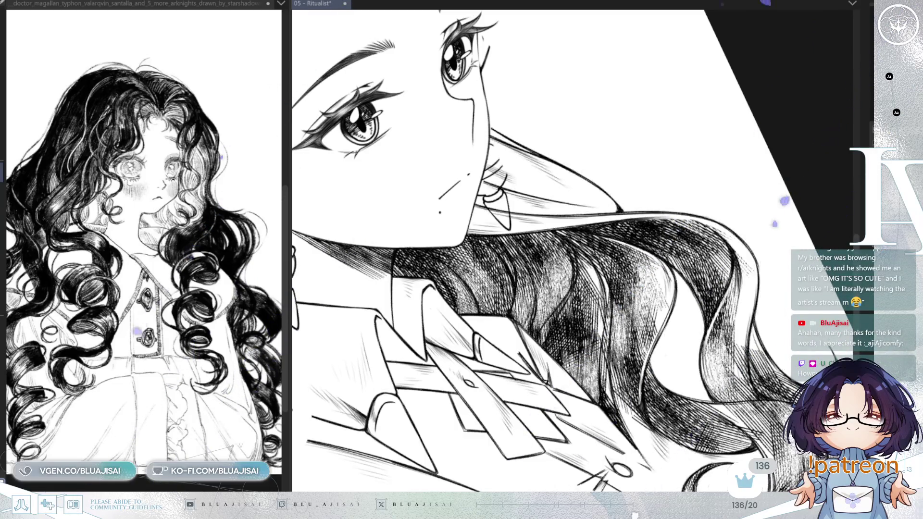
drag(644, 211, 528, 48)
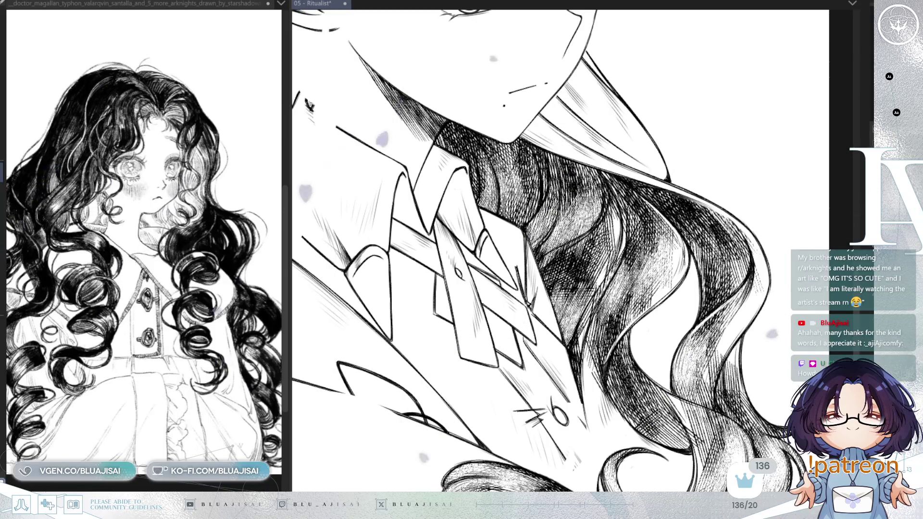
Toggle the hair hatching to check the line art, add hatching near the collar, and unflip the view
key(ctrl+z)
key(ctrl+y)
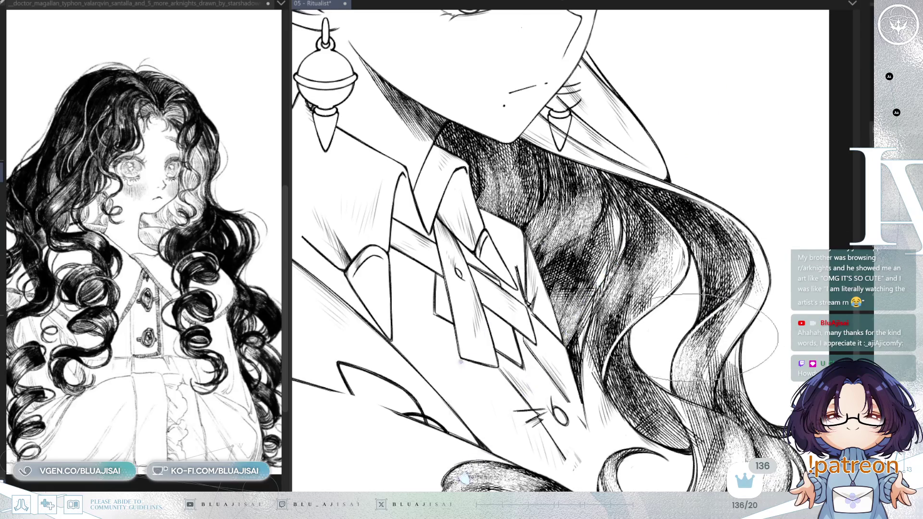
scroll(694, 337, up, 1)
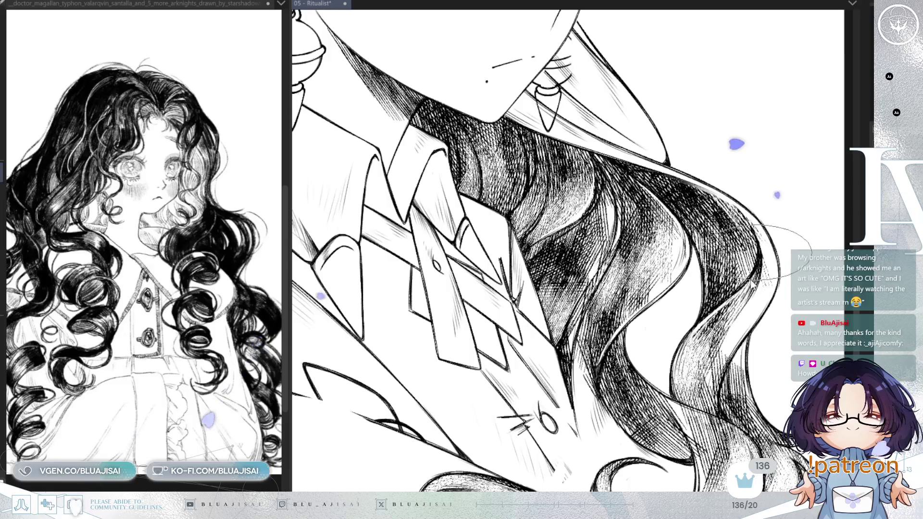
key(h)
scroll(601, 266, down, 3)
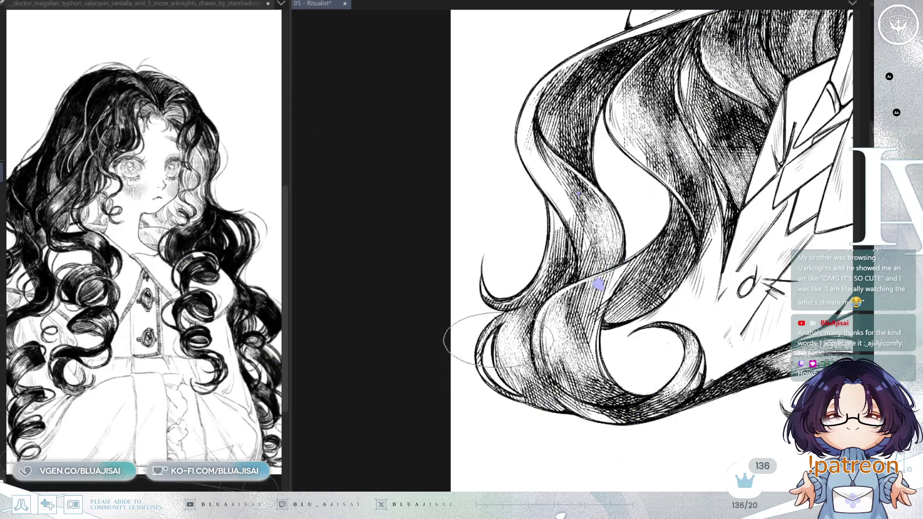
Rotate the view about 15° clockwise, hatch the lower hair curls, then zoom out to the whole figure
mouse_move(742, 274)
mouse_down()
mouse_move(706, 241)
mouse_move(687, 270)
mouse_move(463, 238)
mouse_up()
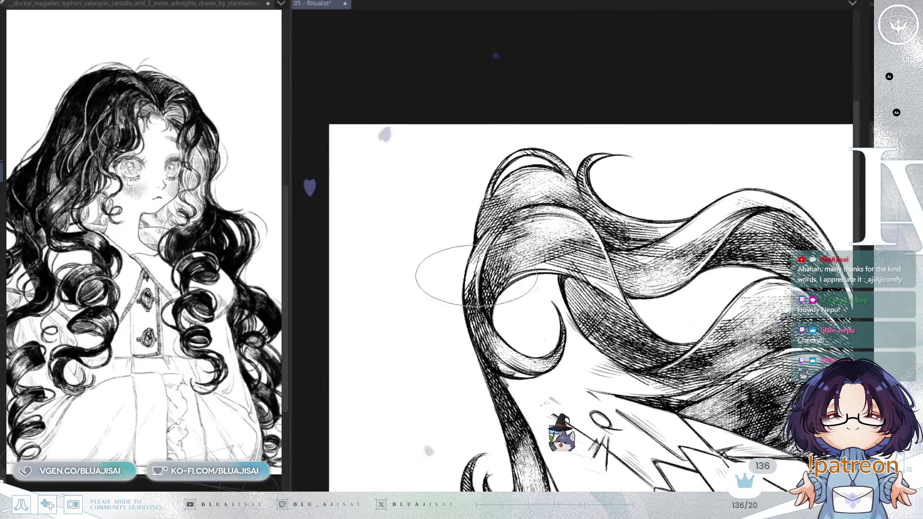
key(End)
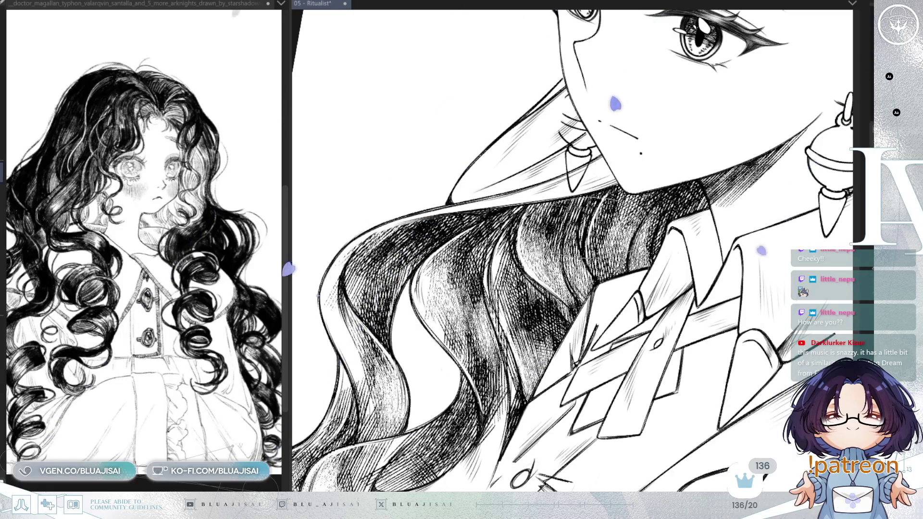
key(minus)
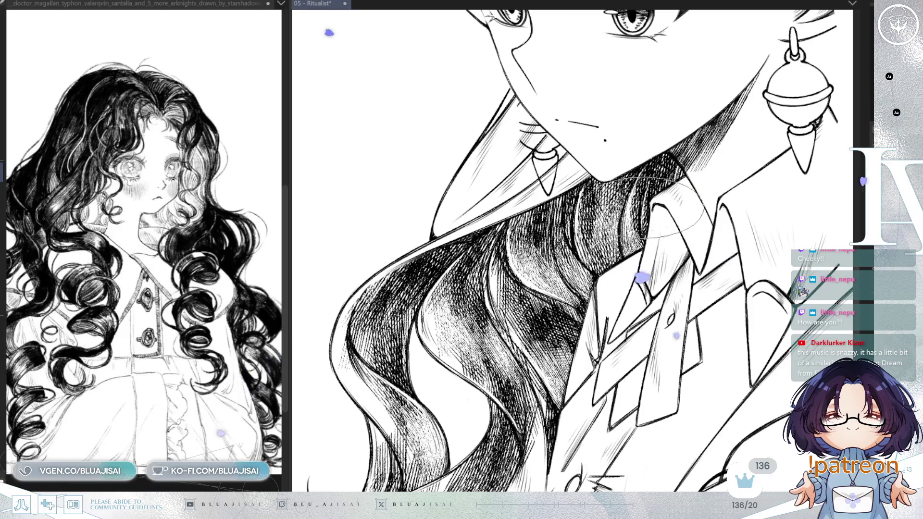
key(minus)
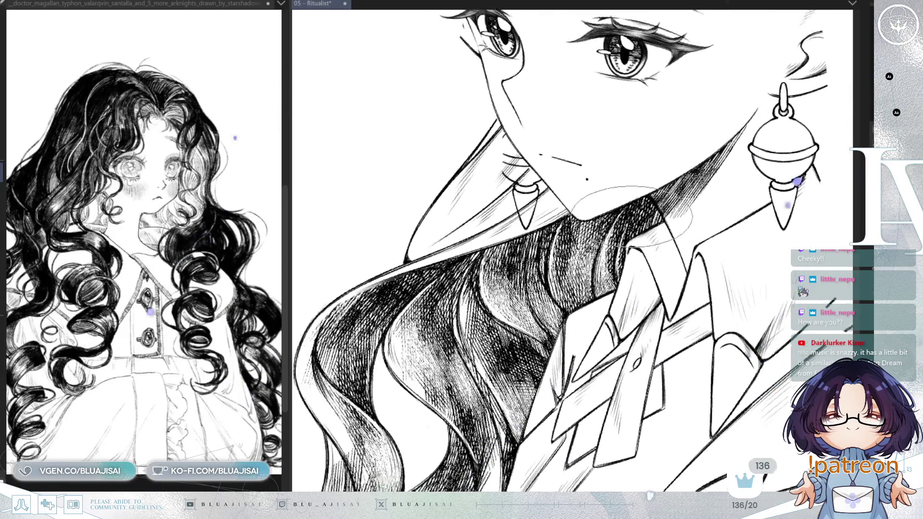
key(minus)
key(minus)
key(minus)
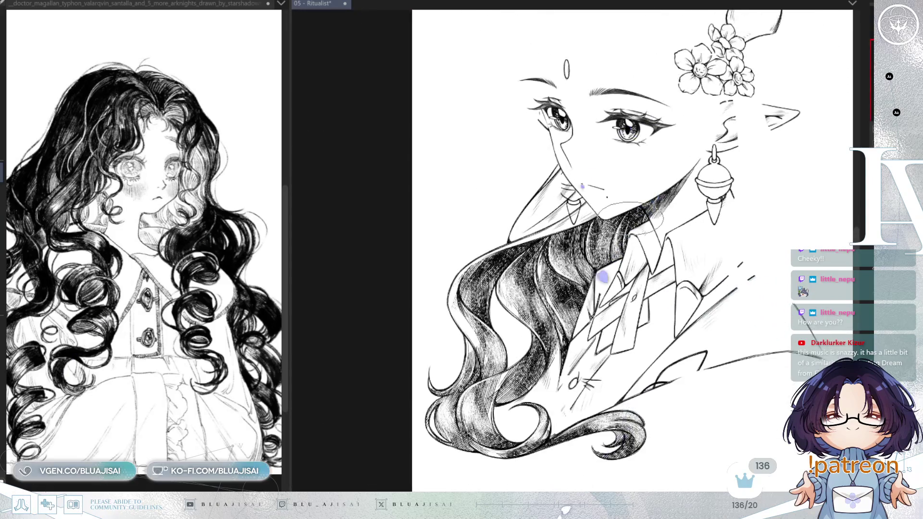
key(minus)
key(minus)
key(minus)
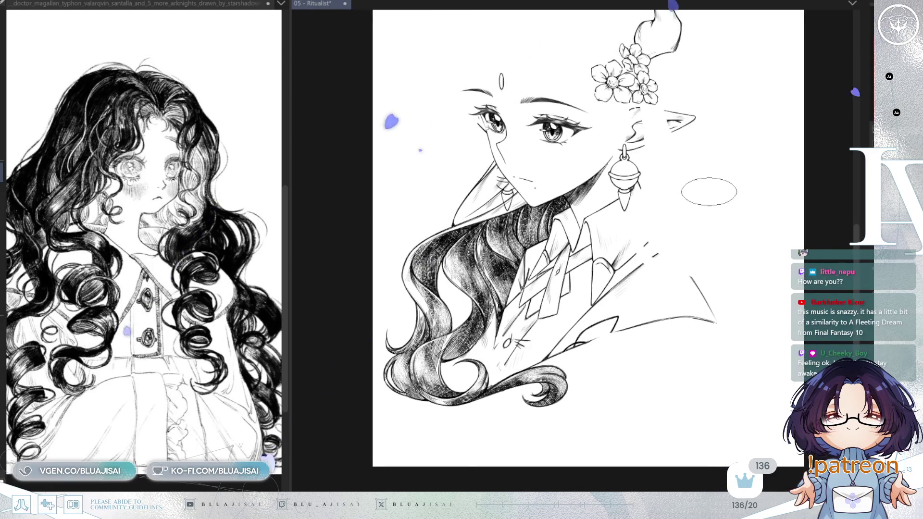
Zoom in on the hair and collar, rotate the view about 20° counter-clockwise, and zoom back out nearly upright
key(plus)
key(plus)
key(plus)
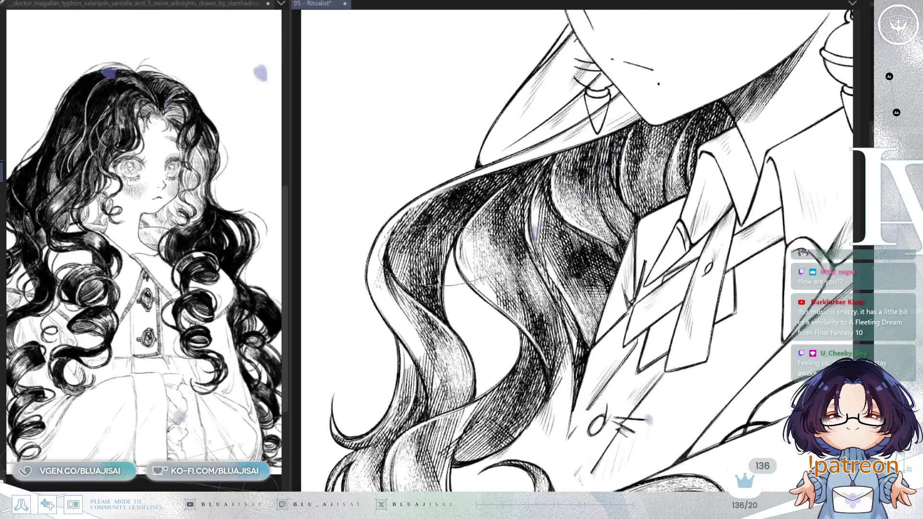
key(End)
key(End)
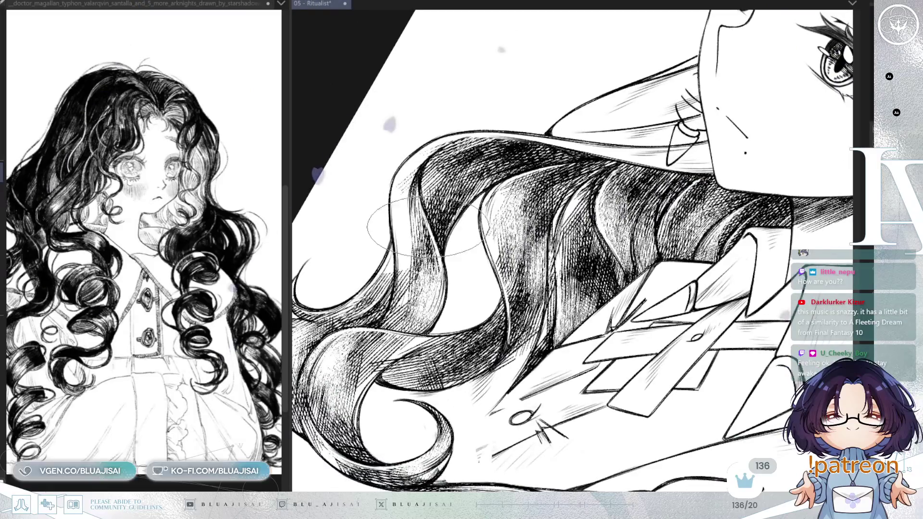
key(Delete)
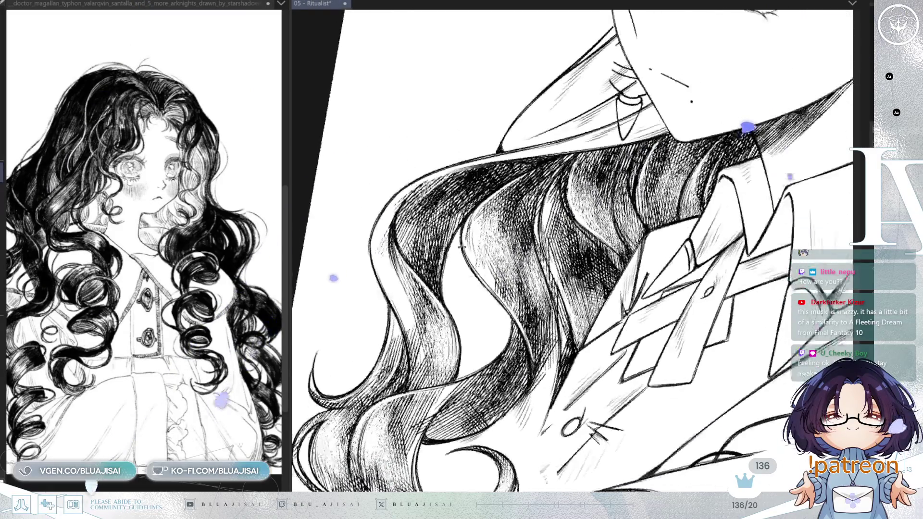
key(Delete)
key(Delete)
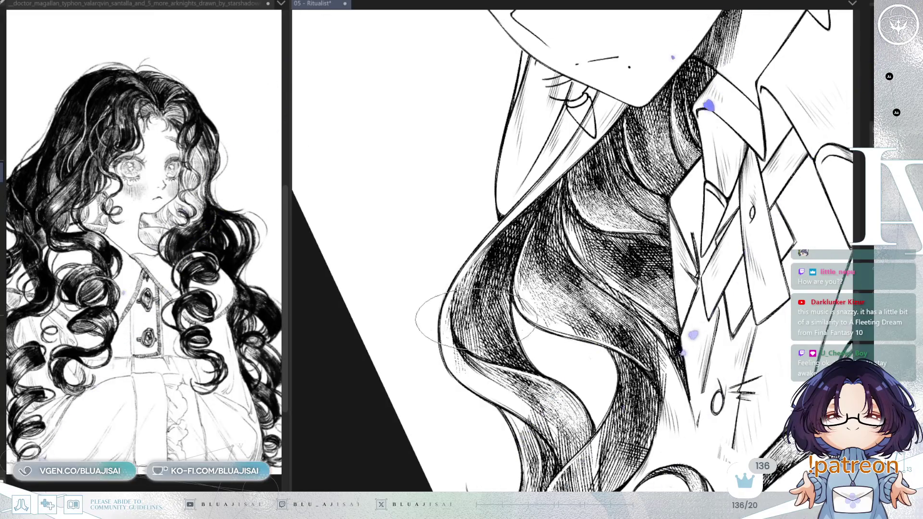
scroll(475, 319, down, 5)
key(End)
key(End)
key(End)
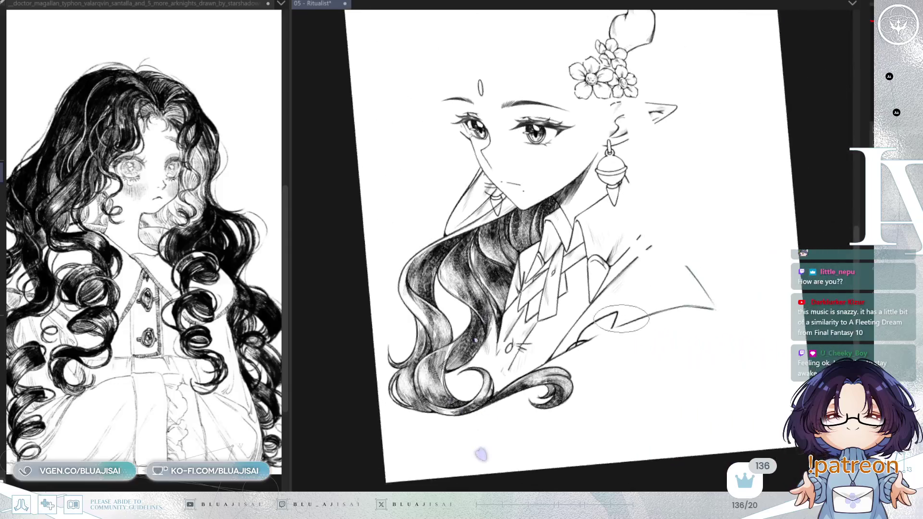
Set the view fully upright, save the portrait, and compare undoing and redoing the latest hair strokes
key(End)
key(End)
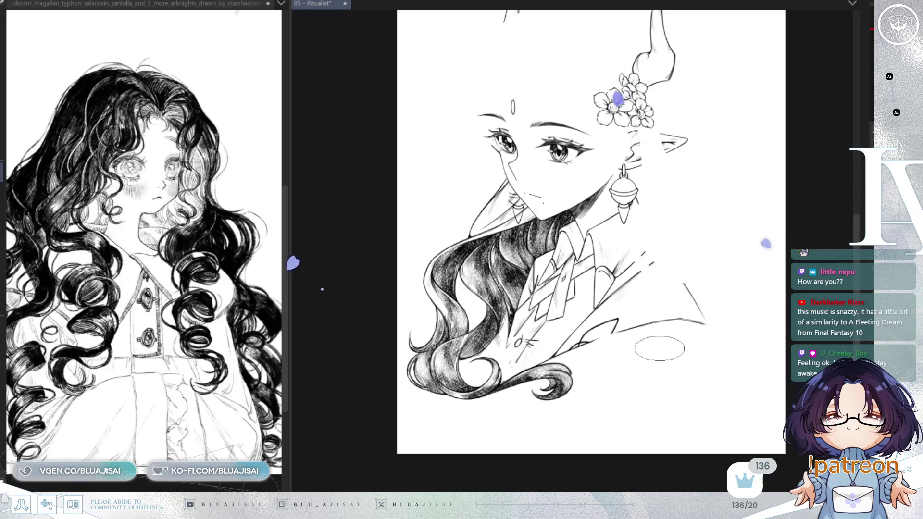
key(ctrl+s)
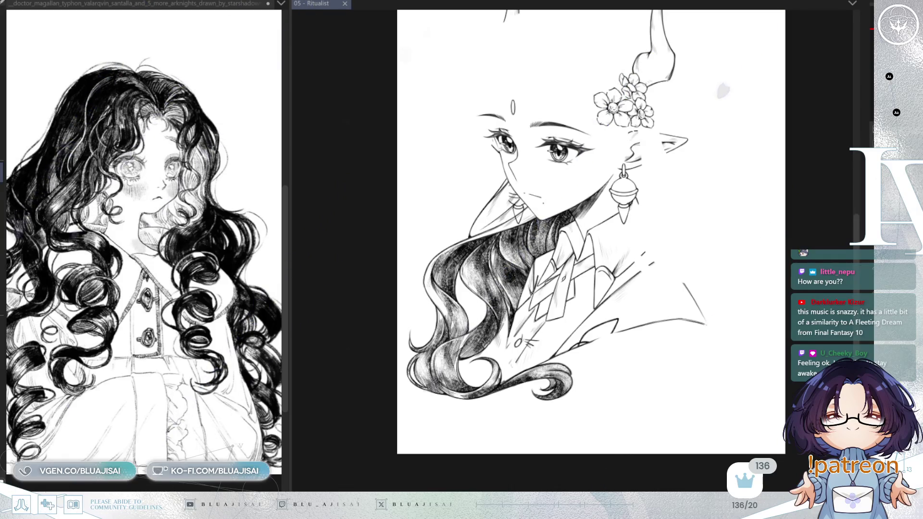
key(ctrl+z)
key(ctrl+y)
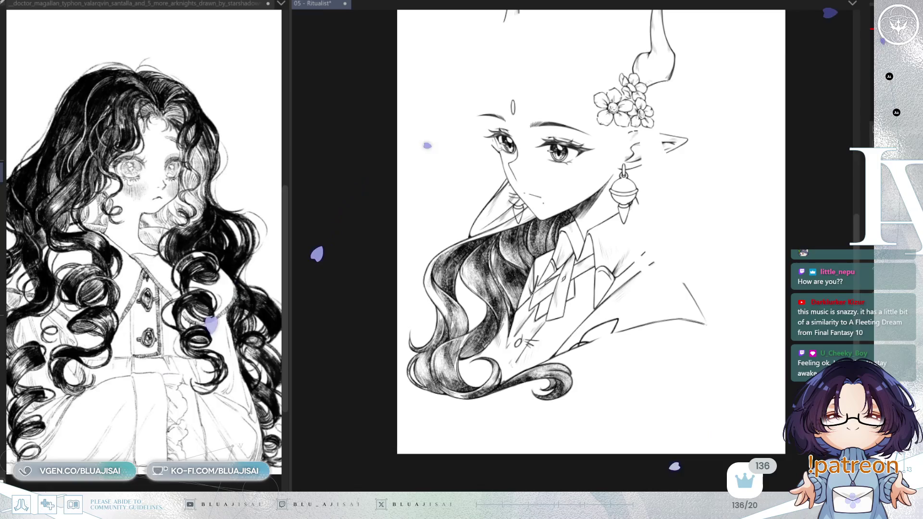
key(ctrl+z)
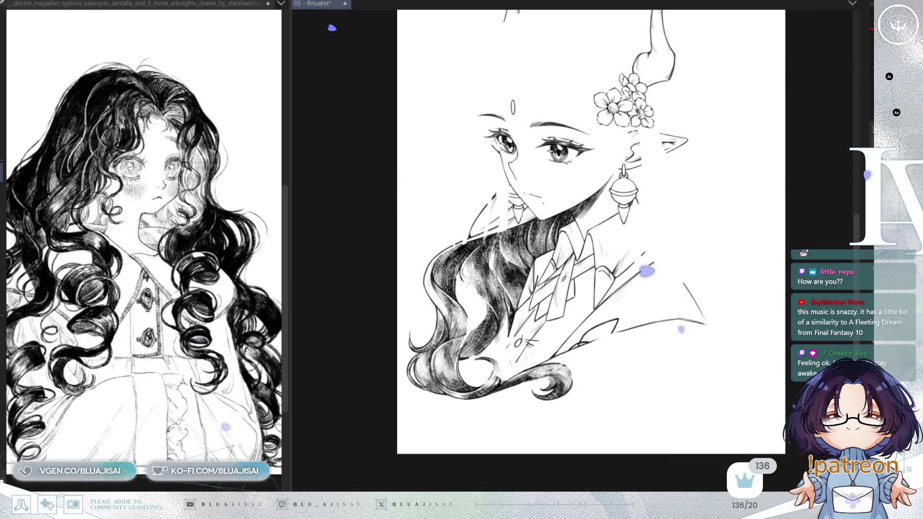
key(ctrl+y)
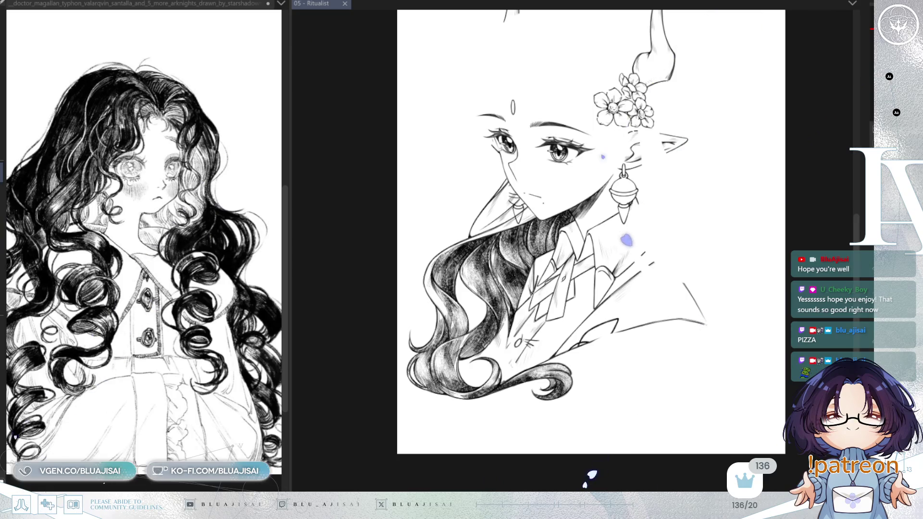
Zoom in, straighten the view, and hatch diagonal shadow under the chin and down the left neck
scroll(628, 379, up, 4)
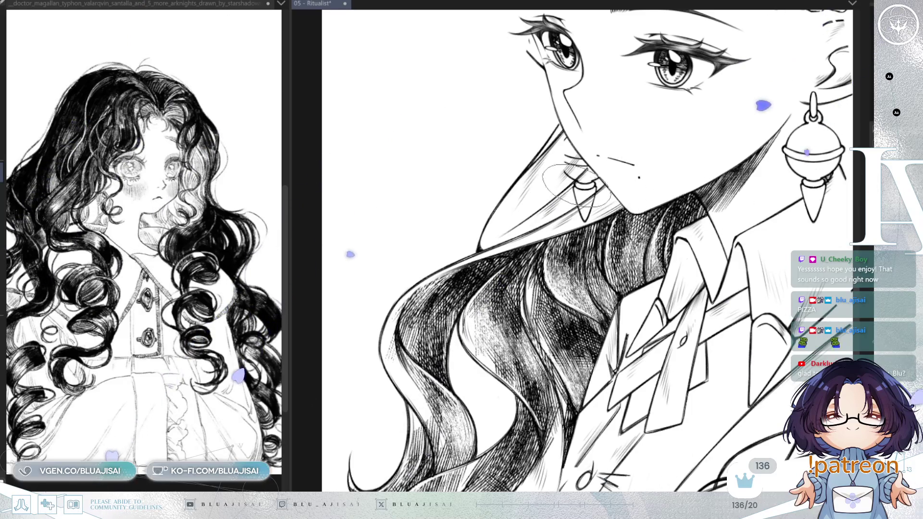
key(minus)
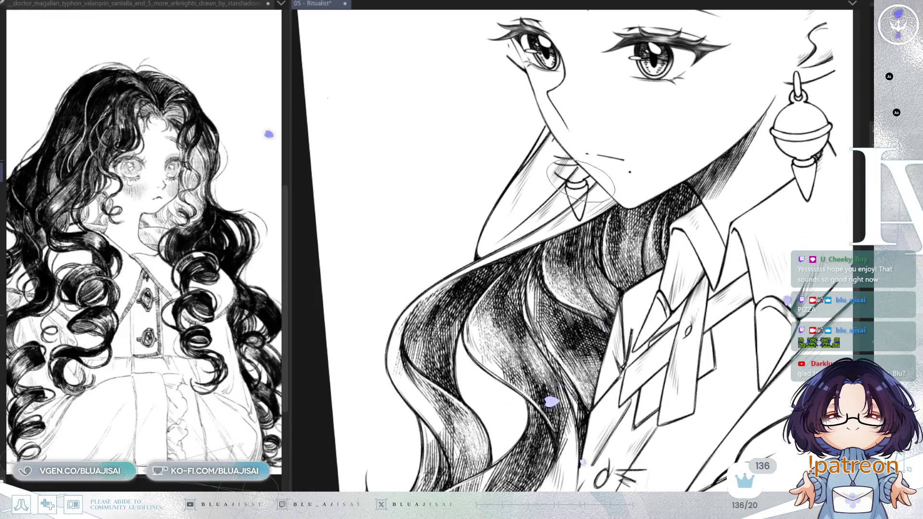
key(asciicircum)
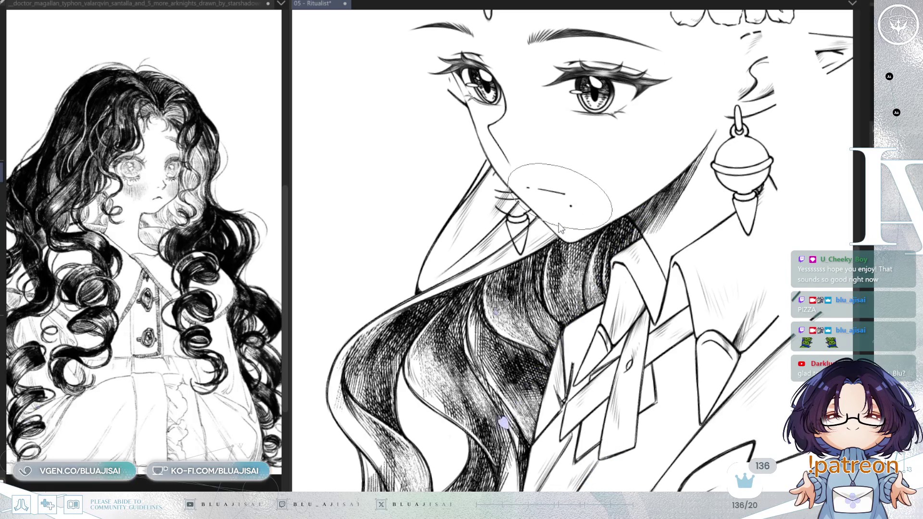
mouse_move(529, 224)
mouse_down()
mouse_move(601, 192)
mouse_move(577, 182)
mouse_up()
drag(476, 250, 538, 207)
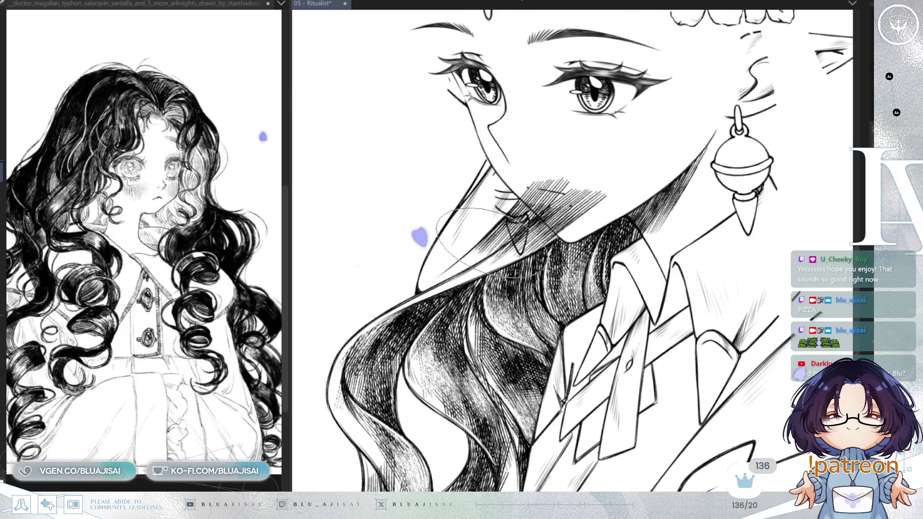
drag(433, 255, 519, 149)
drag(452, 202, 529, 121)
Add hatching along the left jaw, undoing one stroke, and darken the neck shadow
drag(385, 313, 480, 207)
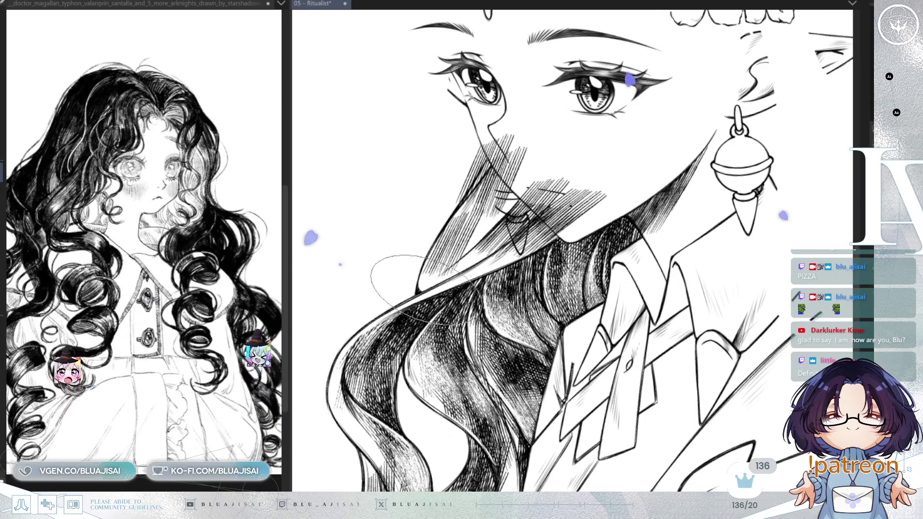
drag(423, 289, 504, 202)
key(ctrl+z)
key(ctrl+z)
key(ctrl+z)
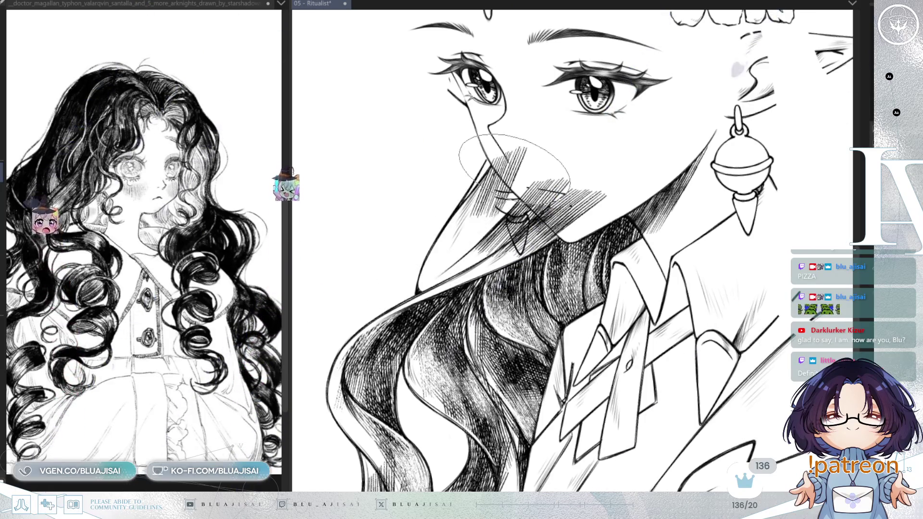
drag(466, 228, 538, 170)
drag(384, 303, 514, 185)
drag(370, 319, 475, 200)
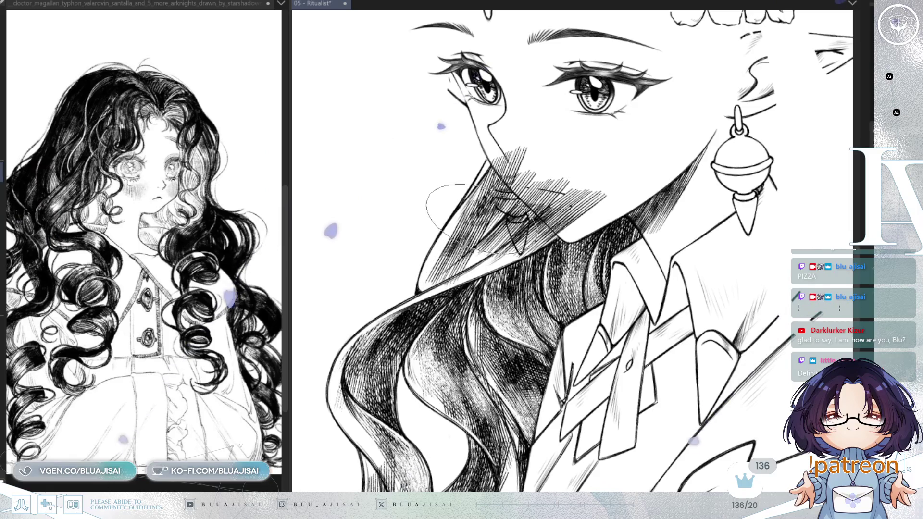
drag(413, 284, 504, 207)
Densify the jaw shadow up toward the chin, then hide the hair hatching below the jaw
drag(433, 255, 500, 178)
drag(385, 327, 485, 235)
mouse_move(438, 298)
mouse_down()
mouse_move(529, 231)
mouse_move(509, 221)
mouse_up()
drag(432, 298, 519, 216)
mouse_move(462, 284)
mouse_down()
mouse_move(543, 231)
mouse_move(534, 142)
mouse_up()
drag(509, 207, 538, 144)
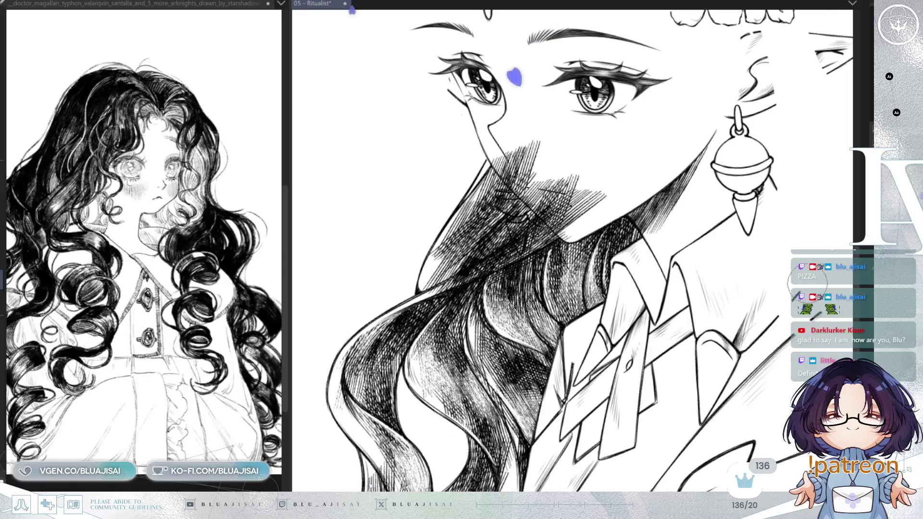
key(ctrl+z)
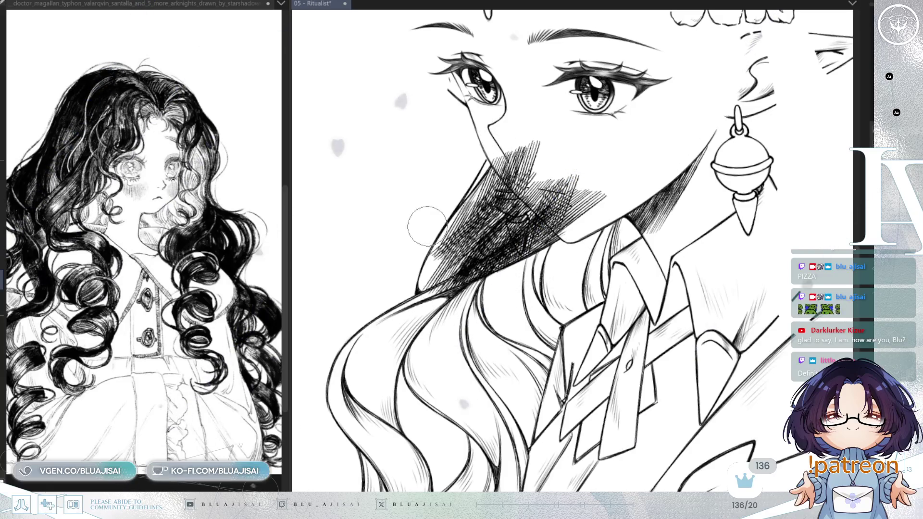
Clean the neck shadow into a crisp edge and erase stray cross-hatching on the cheek and jaw
drag(423, 221, 557, 111)
scroll(557, 110, up, 3)
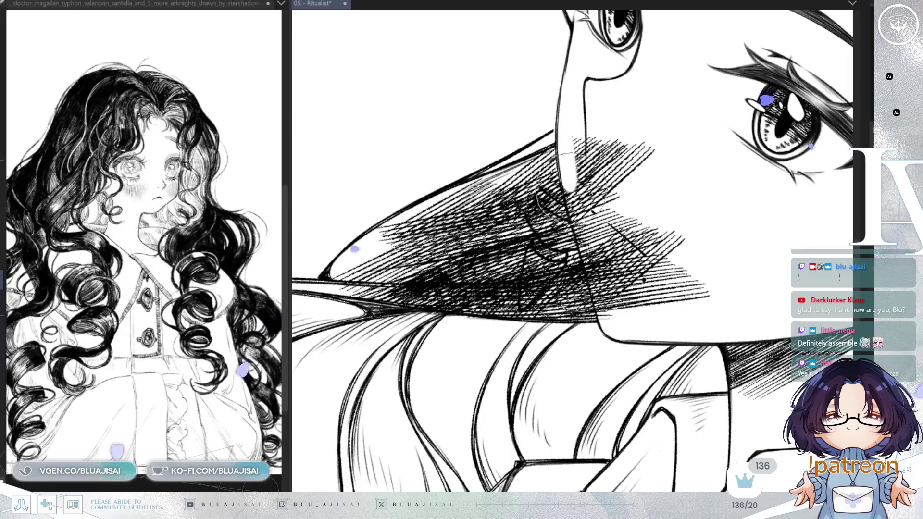
mouse_move(565, 163)
mouse_down()
mouse_move(600, 293)
mouse_move(608, 240)
mouse_move(591, 192)
mouse_move(596, 159)
mouse_move(611, 127)
mouse_move(644, 139)
mouse_up()
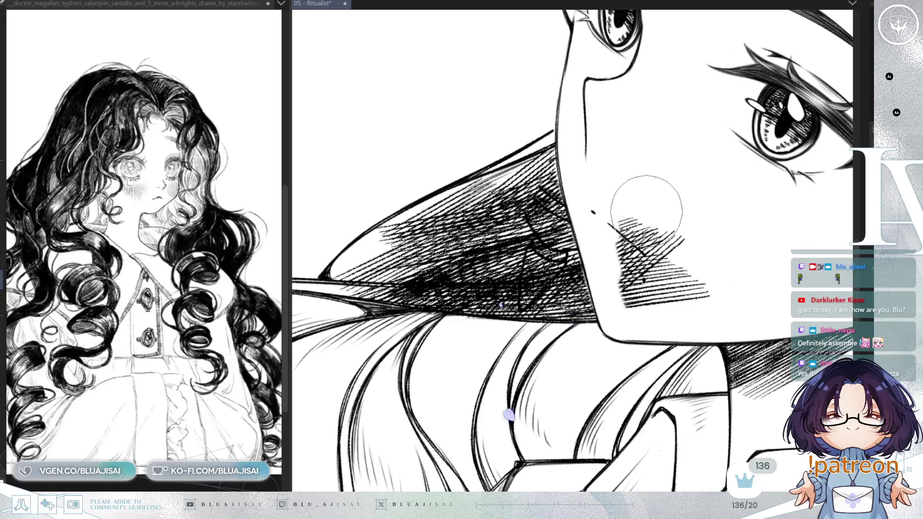
mouse_move(647, 210)
mouse_down()
mouse_move(624, 288)
mouse_move(628, 278)
mouse_move(688, 266)
mouse_move(644, 307)
mouse_move(616, 356)
mouse_move(596, 134)
mouse_up()
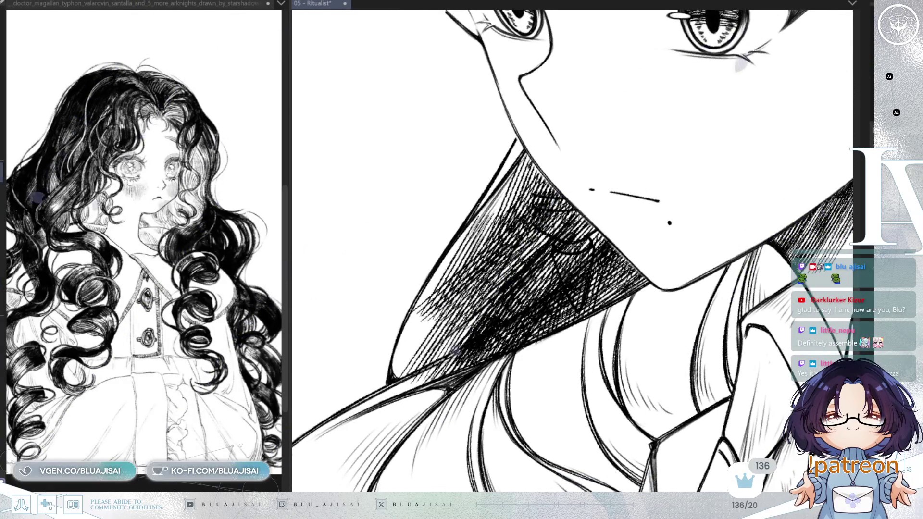
drag(356, 376, 412, 319)
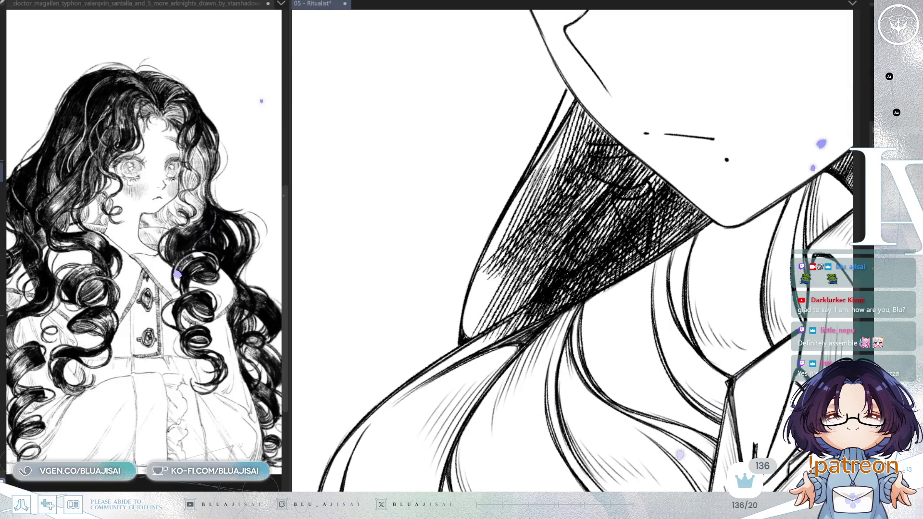
Compare restoring and removing the chin cross-hatching patch, leave it removed, and save the portrait
key(ctrl+y)
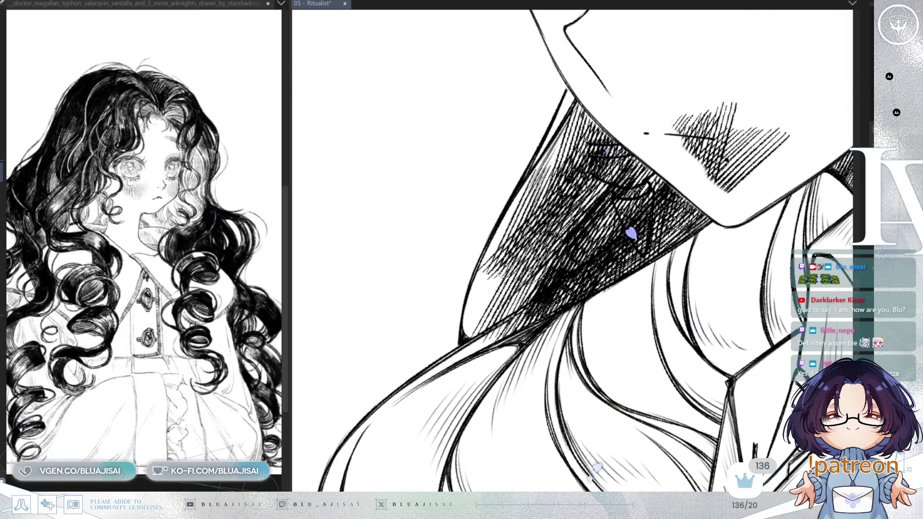
key(ctrl+z)
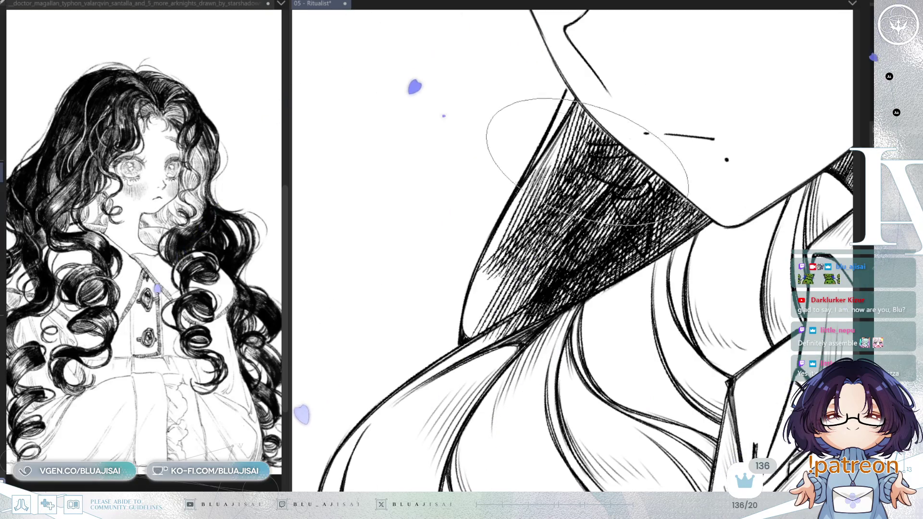
scroll(575, 174, down, 2)
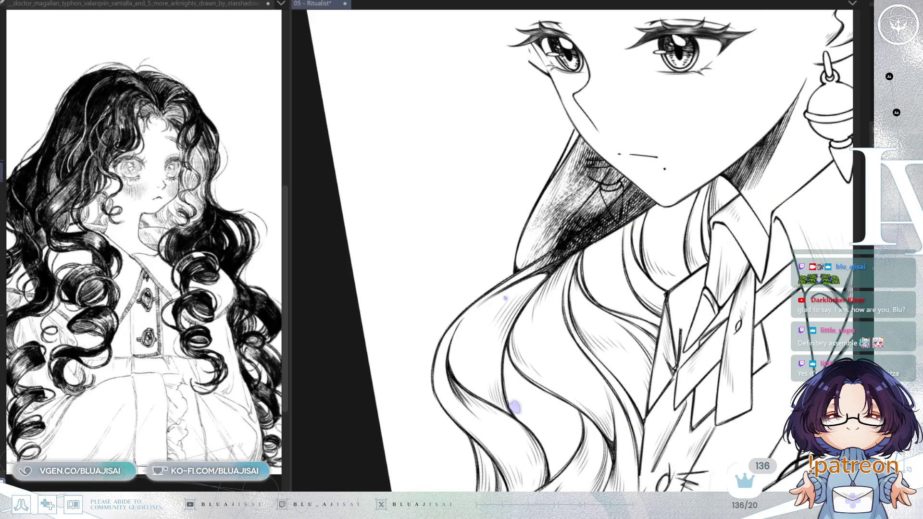
scroll(646, 191, up, 2)
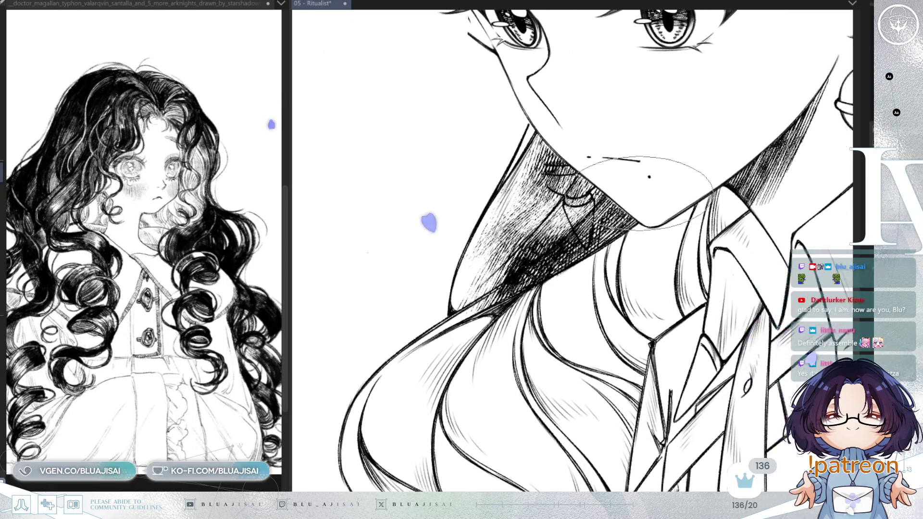
key(ctrl+s)
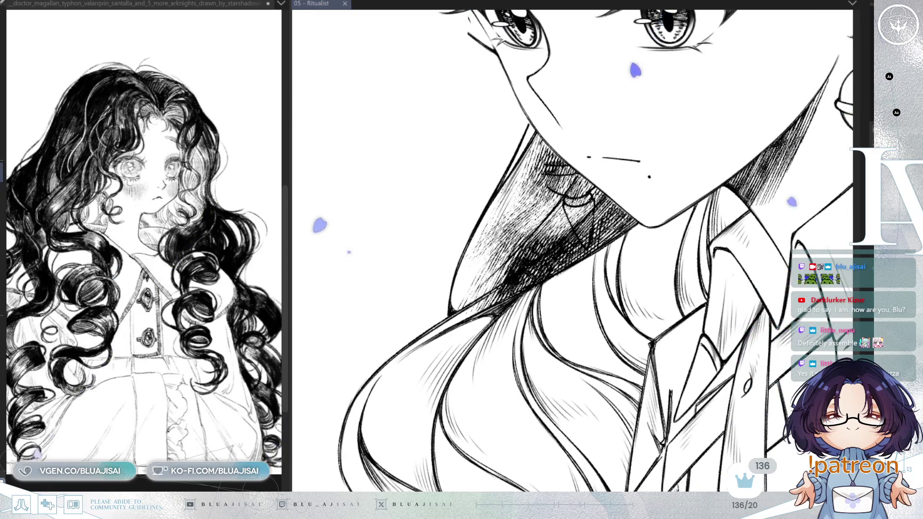